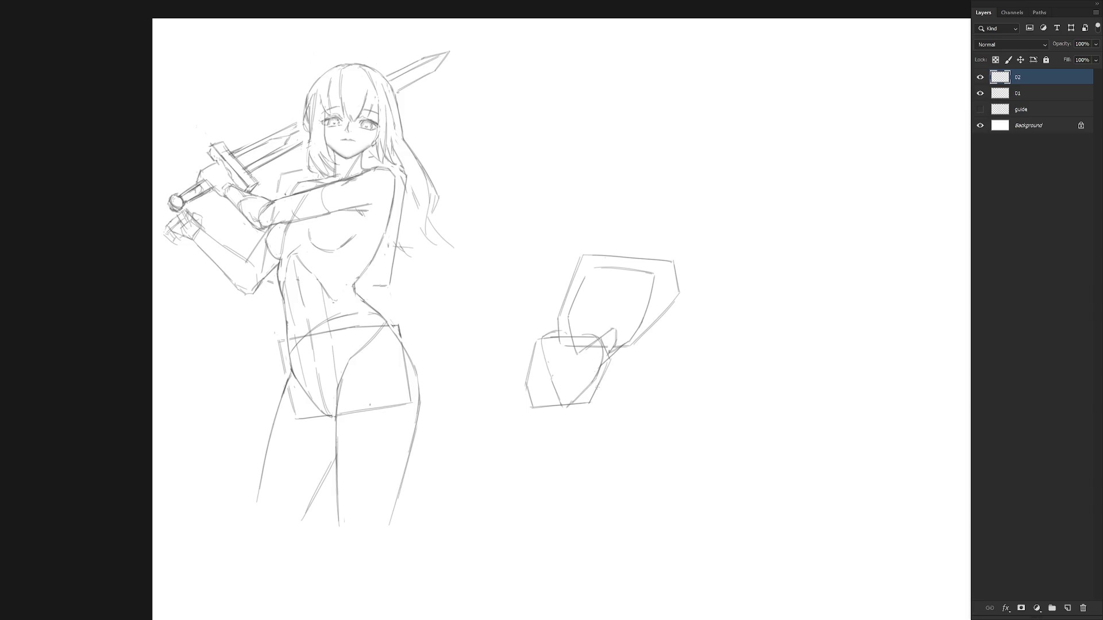
# - Sketch construction strokes below the torso block and redraw its upper-left edge with an inner vertical
pyautogui.moveTo(610, 389); pyautogui.dragTo(611, 405)
pyautogui.hotkey('ctrl', 'z')
pyautogui.moveTo(599, 397); pyautogui.dragTo(612, 402)
pyautogui.moveTo(549, 335); pyautogui.dragTo(523, 368)
pyautogui.moveTo(551, 333); pyautogui.dragTo(516, 376)
pyautogui.moveTo(576, 294)
pyautogui.mouseDown()
pyautogui.moveTo(572, 336)
pyautogui.moveTo(546, 336)
pyautogui.mouseUp()
# - Try a small head shape at top-left, undo it, and add a line on the torso block's left edge
pyautogui.moveTo(575, 293)
pyautogui.mouseDown()
pyautogui.moveTo(600, 264)
pyautogui.moveTo(664, 294)
pyautogui.mouseUp()
pyautogui.hotkey('ctrl', 'z')
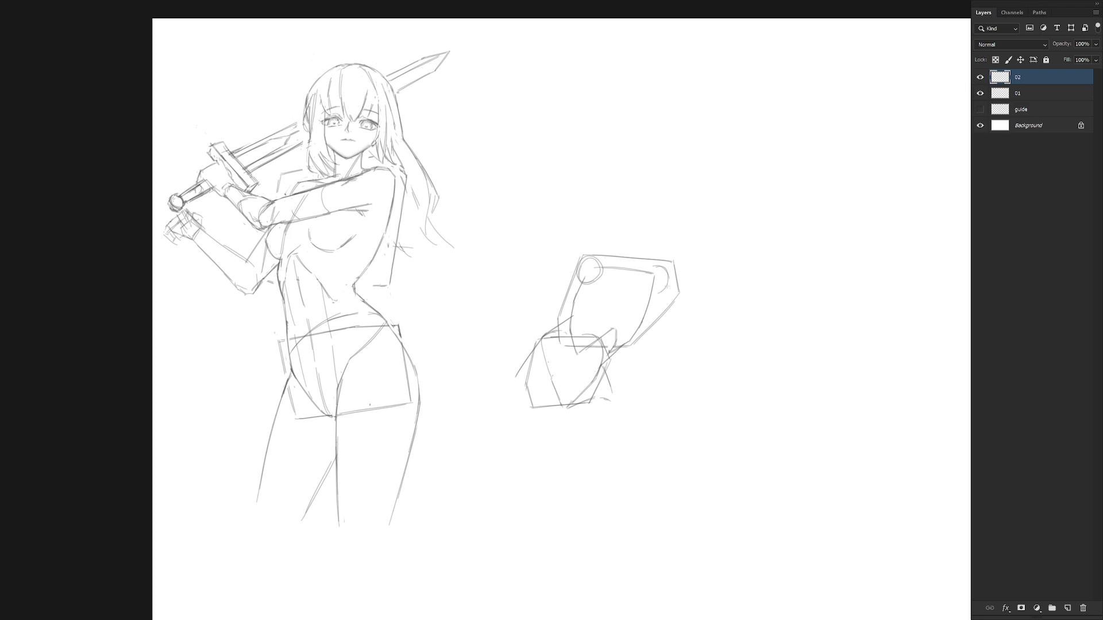
pyautogui.hotkey('ctrl', 'z')
pyautogui.hotkey('ctrl', 'z')
pyautogui.moveTo(528, 358)
pyautogui.mouseDown()
pyautogui.moveTo(515, 396)
pyautogui.moveTo(534, 406)
pyautogui.moveTo(521, 404)
pyautogui.moveTo(560, 403)
pyautogui.mouseUp()
pyautogui.hotkey('ctrl', 'z')
# - Draw the hip block's bottom edge and rough in the left and centre leg lines below the hips
pyautogui.moveTo(534, 397)
pyautogui.mouseDown()
pyautogui.moveTo(605, 434)
pyautogui.moveTo(585, 475)
pyautogui.mouseUp()
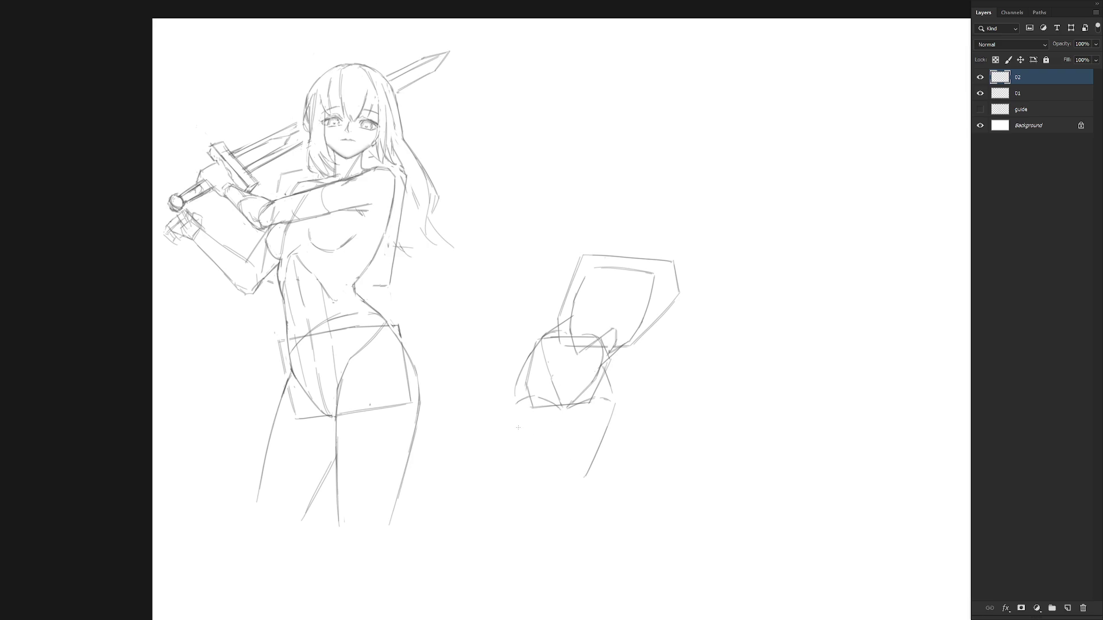
pyautogui.moveTo(513, 405); pyautogui.dragTo(531, 487)
pyautogui.hotkey('ctrl', 'z')
pyautogui.moveTo(514, 415); pyautogui.dragTo(543, 491)
pyautogui.moveTo(517, 435); pyautogui.dragTo(544, 492)
pyautogui.moveTo(567, 408); pyautogui.dragTo(565, 476)
pyautogui.hotkey('ctrl', 'z')
pyautogui.moveTo(565, 408); pyautogui.dragTo(571, 470)
pyautogui.moveTo(515, 417); pyautogui.dragTo(540, 481)
pyautogui.moveTo(512, 401); pyautogui.dragTo(543, 481)
pyautogui.moveTo(516, 422)
pyautogui.mouseDown()
pyautogui.moveTo(546, 486)
pyautogui.moveTo(566, 490)
pyautogui.mouseUp()
# - Try short strokes at the hip junction and down the centre leg, undoing each
pyautogui.moveTo(569, 406); pyautogui.dragTo(567, 425)
pyautogui.moveTo(568, 402)
pyautogui.mouseDown()
pyautogui.moveTo(587, 389)
pyautogui.moveTo(584, 416)
pyautogui.moveTo(609, 386)
pyautogui.moveTo(601, 421)
pyautogui.mouseUp()
pyautogui.hotkey('ctrl', 'z')
pyautogui.hotkey('ctrl', 'z')
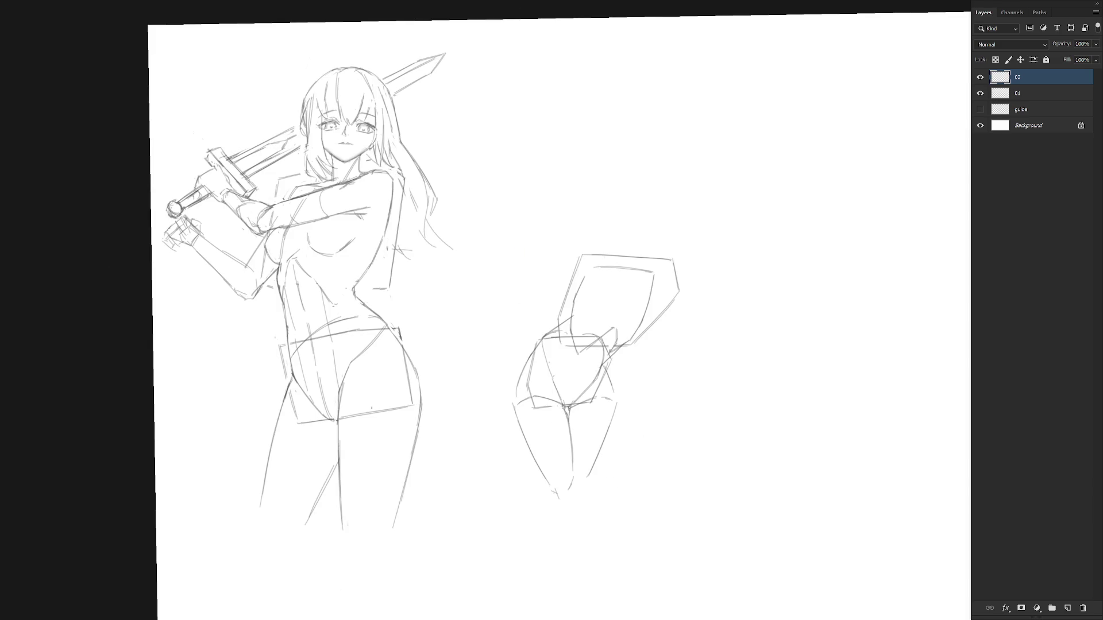
pyautogui.moveTo(569, 424)
pyautogui.mouseDown()
pyautogui.moveTo(571, 479)
pyautogui.moveTo(573, 471)
pyautogui.mouseUp()
pyautogui.hotkey('ctrl', 'z')
pyautogui.hotkey('ctrl', 'z')
# - Erase a stray chest stroke and redraw straighter lines inside and along the chest shape's top
pyautogui.moveTo(593, 268); pyautogui.dragTo(656, 270)
pyautogui.moveTo(584, 283); pyautogui.dragTo(576, 317)
pyautogui.moveTo(591, 259); pyautogui.dragTo(573, 324)
pyautogui.moveTo(600, 258)
pyautogui.mouseDown()
pyautogui.moveTo(657, 264)
pyautogui.moveTo(650, 270)
pyautogui.mouseUp()
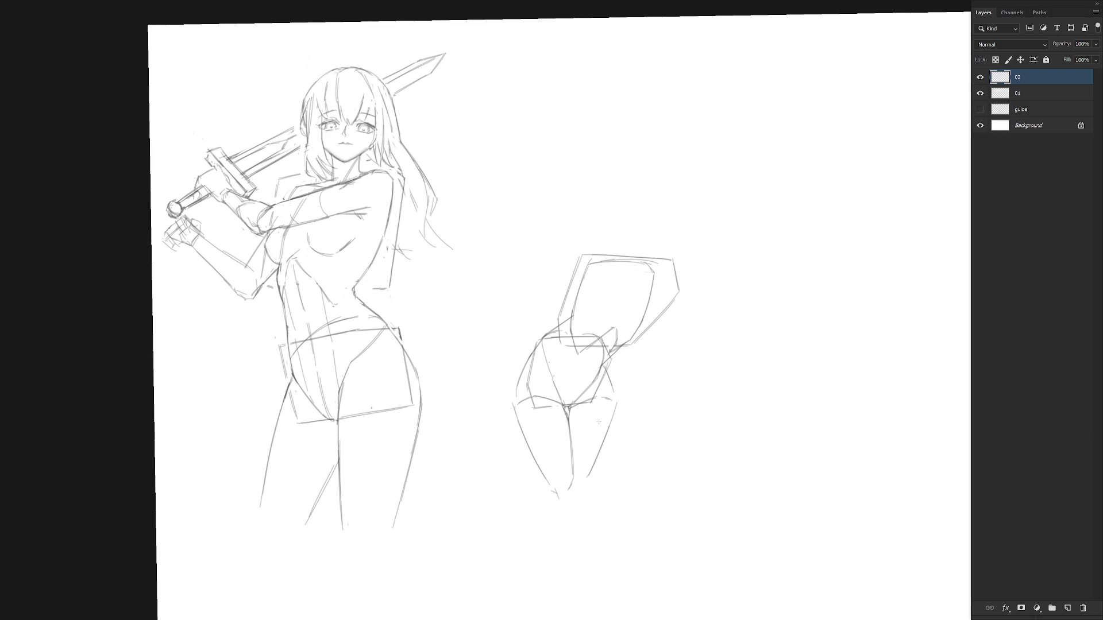
# - Erase and redraw the right leg's outer line from the crotch down
pyautogui.moveTo(618, 403); pyautogui.dragTo(586, 474)
pyautogui.moveTo(570, 407); pyautogui.dragTo(569, 423)
pyautogui.moveTo(611, 392); pyautogui.dragTo(612, 410)
pyautogui.moveTo(615, 396); pyautogui.dragTo(600, 473)
pyautogui.moveTo(609, 422); pyautogui.dragTo(578, 500)
# - Sketch the left leg bottom, then the right ankle and foot with an inner line
pyautogui.moveTo(557, 494)
pyautogui.mouseDown()
pyautogui.moveTo(550, 478)
pyautogui.moveTo(574, 482)
pyautogui.moveTo(560, 500)
pyautogui.mouseUp()
pyautogui.hotkey('ctrl', 'z')
pyautogui.moveTo(586, 483); pyautogui.dragTo(595, 522)
pyautogui.moveTo(574, 480); pyautogui.dragTo(574, 502)
pyautogui.moveTo(601, 475); pyautogui.dragTo(590, 428)
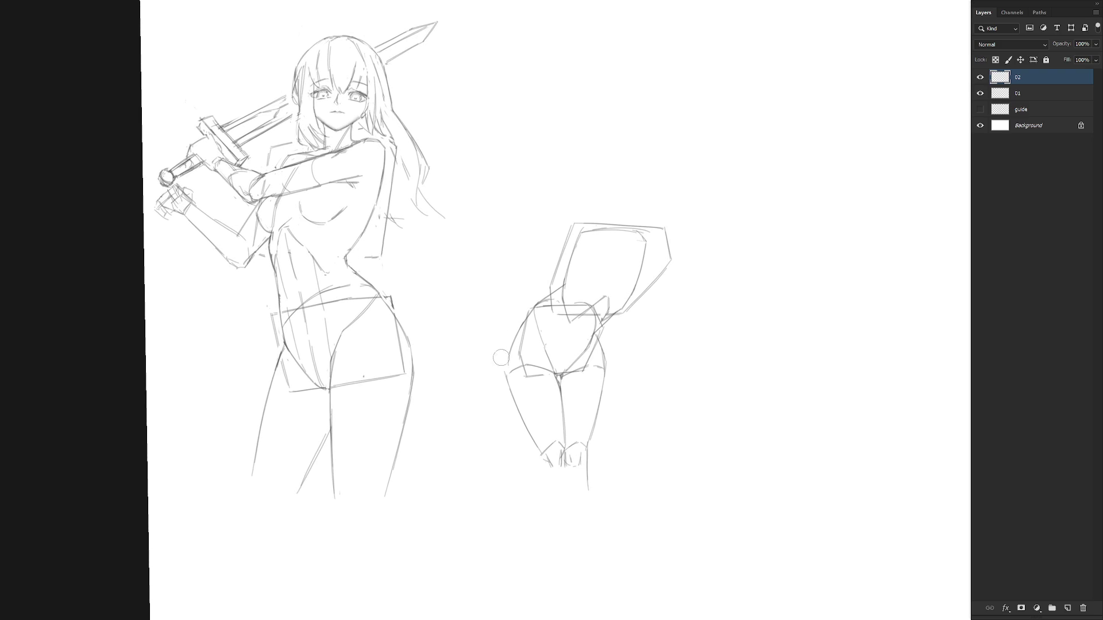
# - Attempt the small figure's left hip and thigh outline twice, undoing both
pyautogui.moveTo(512, 403); pyautogui.dragTo(517, 349)
pyautogui.hotkey('ctrl', 'z')
pyautogui.moveTo(513, 400)
pyautogui.mouseDown()
pyautogui.moveTo(513, 358)
pyautogui.moveTo(521, 412)
pyautogui.mouseUp()
pyautogui.hotkey('ctrl', 'z')
pyautogui.moveTo(623, 265); pyautogui.dragTo(604, 317)
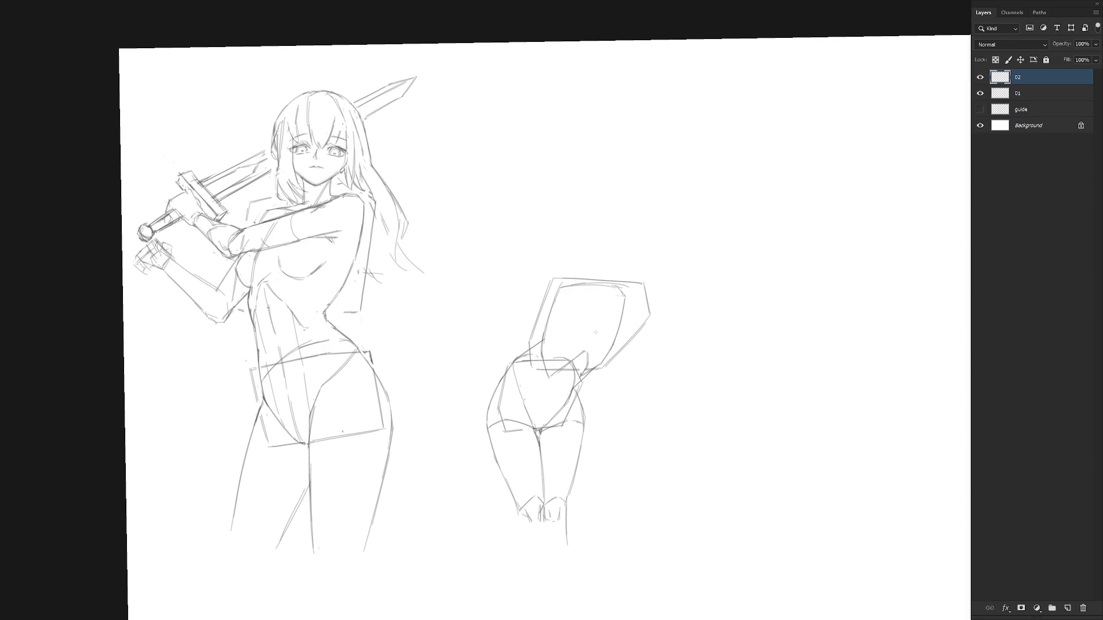
# - Add diagonal strokes across the torso, erase part of the waist line and mark the hip
pyautogui.moveTo(567, 364); pyautogui.dragTo(531, 408)
pyautogui.moveTo(586, 371); pyautogui.dragTo(562, 404)
pyautogui.hotkey('ctrl', 'z')
pyautogui.moveTo(553, 369); pyautogui.dragTo(532, 423)
pyautogui.moveTo(583, 369); pyautogui.dragTo(557, 416)
pyautogui.moveTo(545, 332)
pyautogui.mouseDown()
pyautogui.moveTo(514, 379)
pyautogui.moveTo(533, 356)
pyautogui.mouseUp()
pyautogui.moveTo(532, 356); pyautogui.dragTo(543, 345)
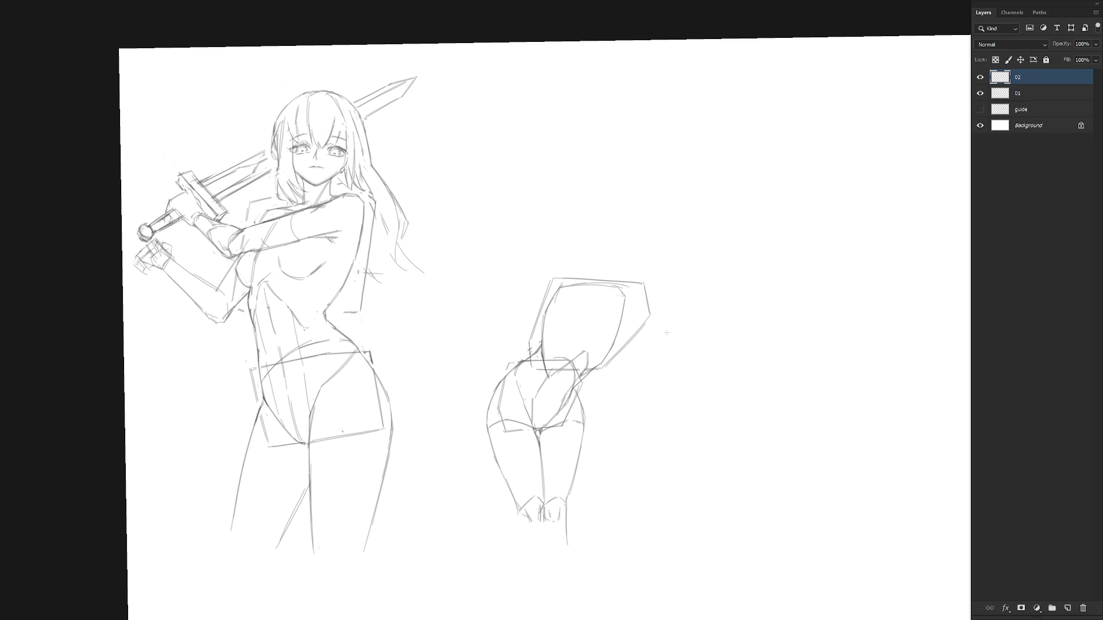
# - Rework the chest outline with a small inner circle, a redrawn top edge and a darkened left side
pyautogui.moveTo(560, 290)
pyautogui.mouseDown()
pyautogui.moveTo(555, 315)
pyautogui.moveTo(571, 288)
pyautogui.moveTo(558, 311)
pyautogui.mouseUp()
pyautogui.moveTo(624, 285)
pyautogui.mouseDown()
pyautogui.moveTo(632, 321)
pyautogui.moveTo(638, 309)
pyautogui.mouseUp()
pyautogui.hotkey('ctrl', 'z')
pyautogui.moveTo(554, 286); pyautogui.dragTo(586, 277)
pyautogui.moveTo(569, 289); pyautogui.dragTo(630, 291)
pyautogui.hotkey('ctrl', 'z')
pyautogui.moveTo(550, 287); pyautogui.dragTo(543, 310)
pyautogui.scroll(-3, 627, 416)
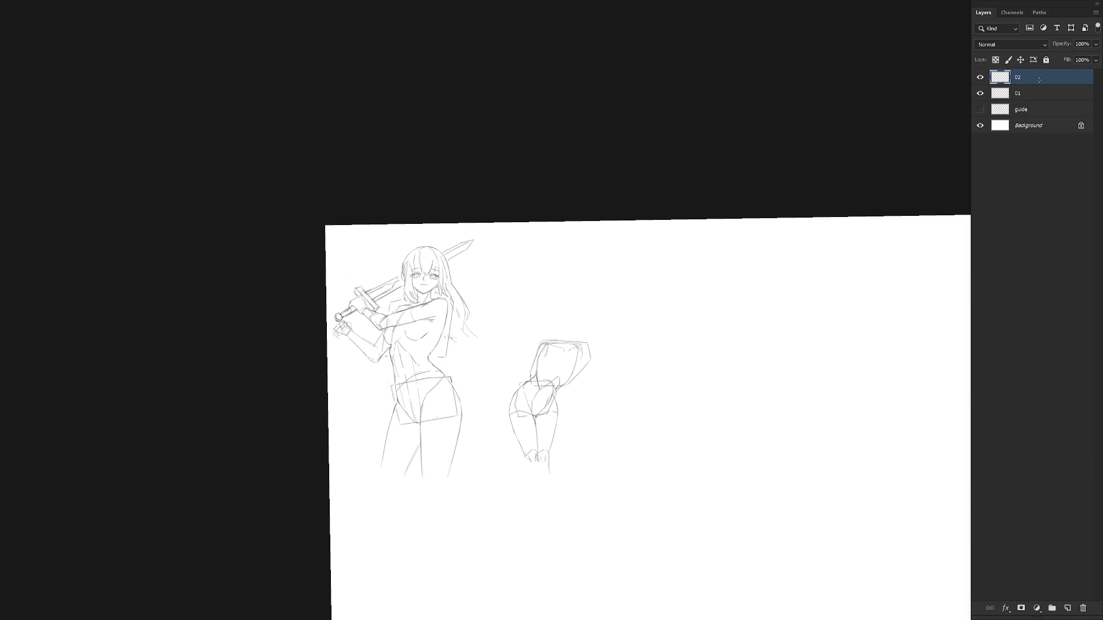
pyautogui.scroll(3, 585, 379)
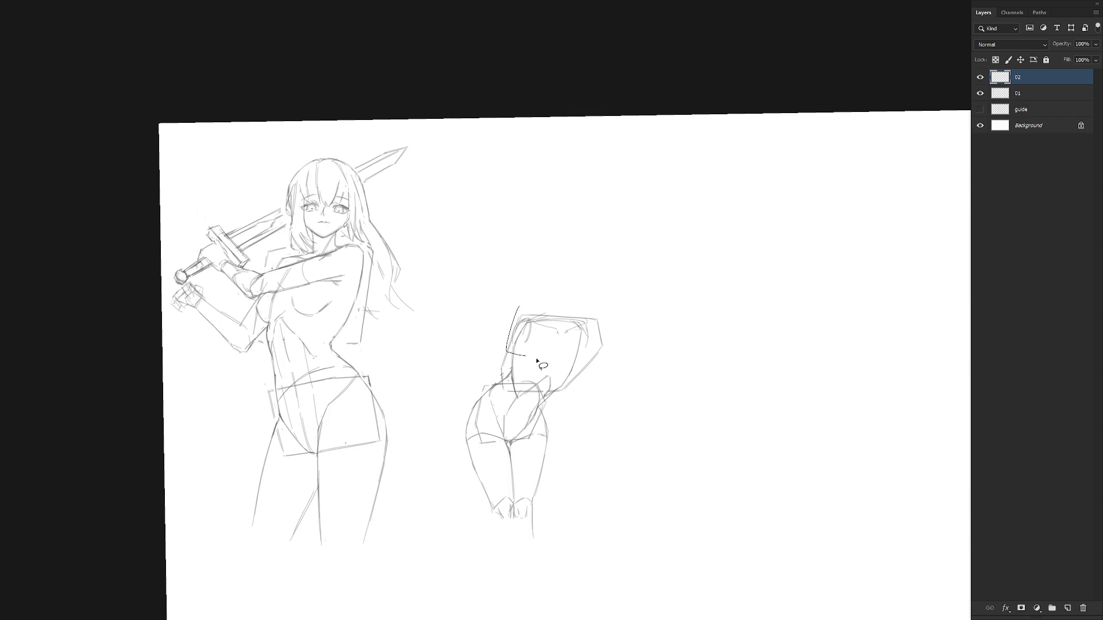
# - Lasso the small figure's head and move it up-right with Free Transform
pyautogui.moveTo(525, 319); pyautogui.dragTo(516, 354)
pyautogui.hotkey('ctrl', 't')
pyautogui.moveTo(583, 358); pyautogui.dragTo(595, 347)
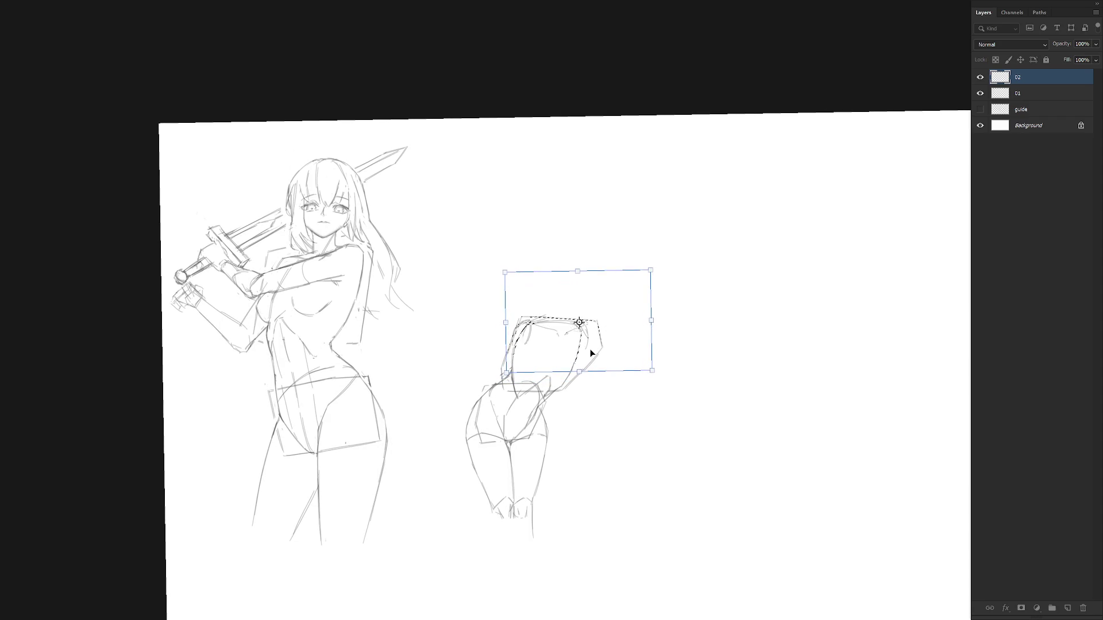
pyautogui.press('Return')
pyautogui.hotkey('ctrl', 'd')
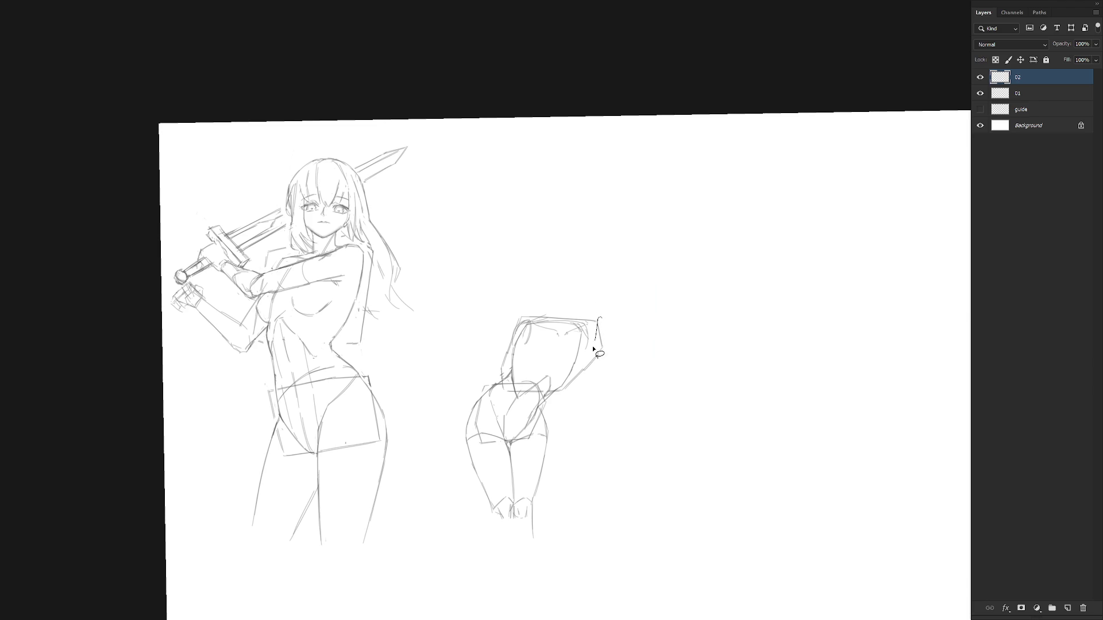
# - Lasso the head's right edge, nudge it down with Free Transform, and return to the brush
pyautogui.moveTo(603, 310); pyautogui.dragTo(622, 345)
pyautogui.hotkey('ctrl', 't')
pyautogui.moveTo(599, 356); pyautogui.dragTo(597, 363)
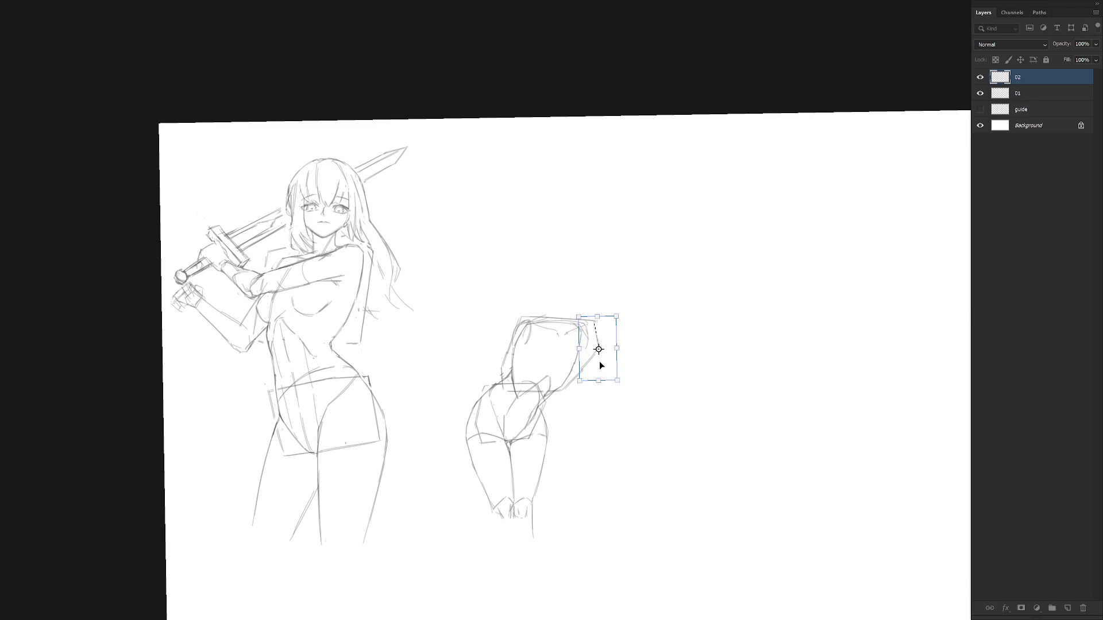
pyautogui.press('Return')
pyautogui.hotkey('ctrl', 'd')
pyautogui.press('b')
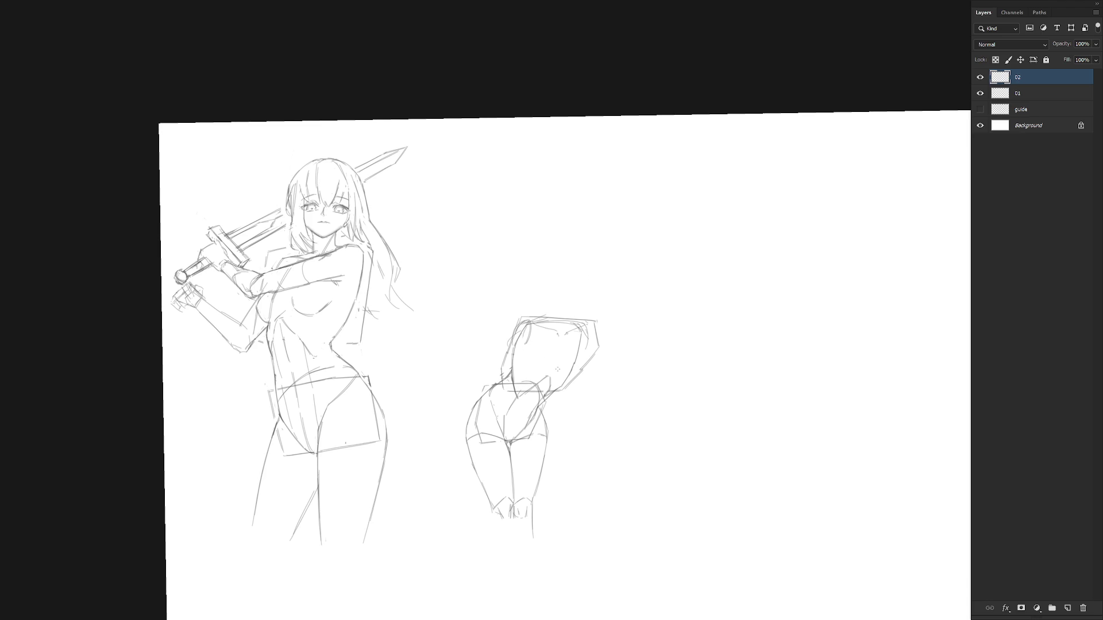
# - Add two upper-torso strokes, then lasso part of the second figure and delete it
pyautogui.moveTo(516, 343)
pyautogui.mouseDown()
pyautogui.moveTo(553, 371)
pyautogui.moveTo(536, 357)
pyautogui.moveTo(558, 350)
pyautogui.moveTo(566, 361)
pyautogui.mouseUp()
pyautogui.moveTo(546, 360); pyautogui.dragTo(567, 351)
pyautogui.moveTo(541, 390)
pyautogui.mouseDown()
pyautogui.moveTo(592, 328)
pyautogui.moveTo(527, 392)
pyautogui.mouseUp()
pyautogui.press('Delete')
pyautogui.hotkey('ctrl', 'd')
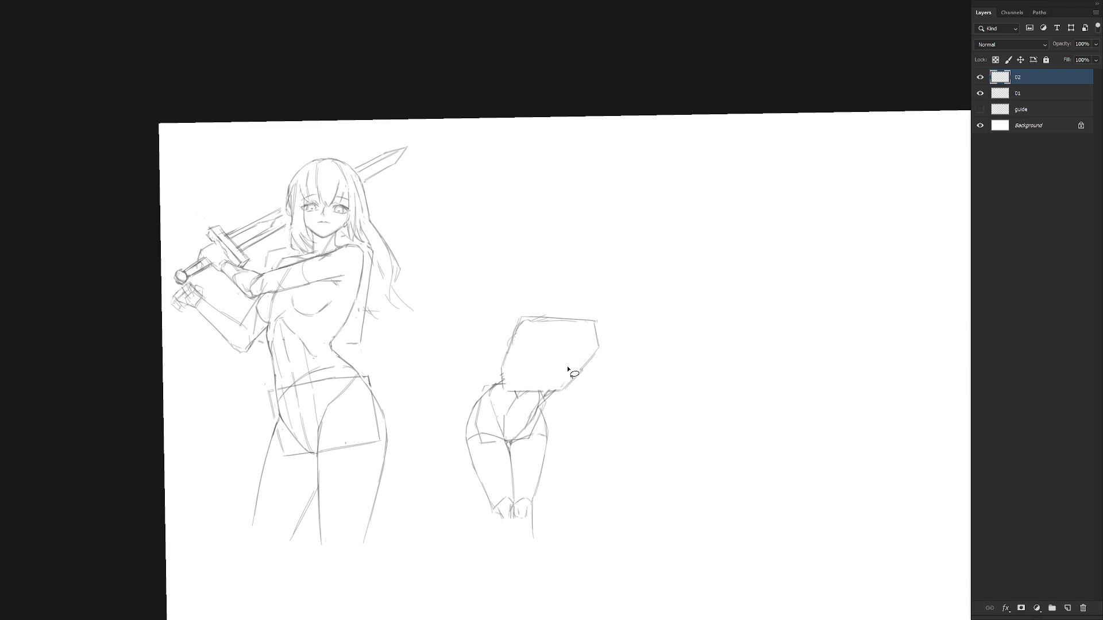
pyautogui.press('b')
# - Lasso the rest of the second figure sketch and delete it
pyautogui.moveTo(483, 488); pyautogui.dragTo(531, 289)
pyautogui.press('Delete')
pyautogui.hotkey('ctrl', 'd')
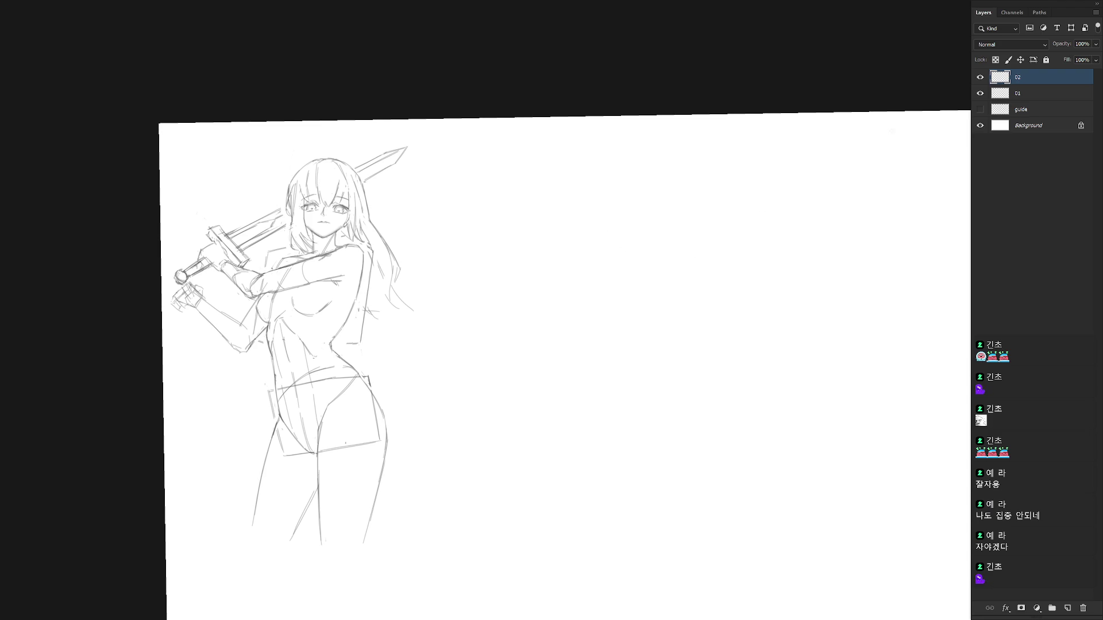
# - Create a new blank Layer 1 and pick a red foreground colour
pyautogui.hotkey('ctrl', 'shift', 'n')
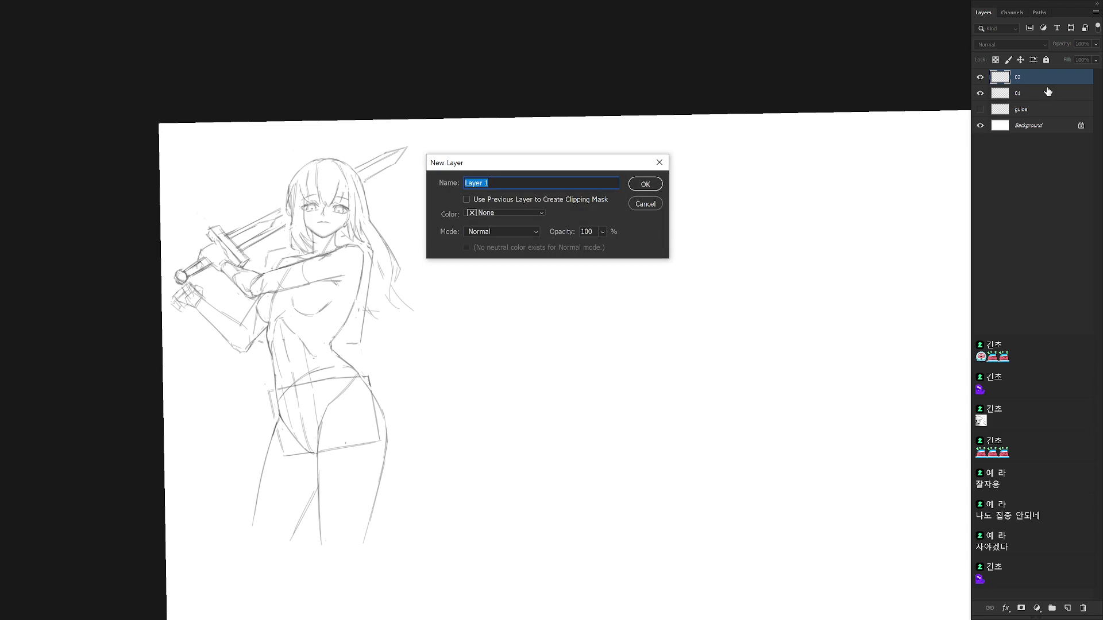
pyautogui.press('Return')
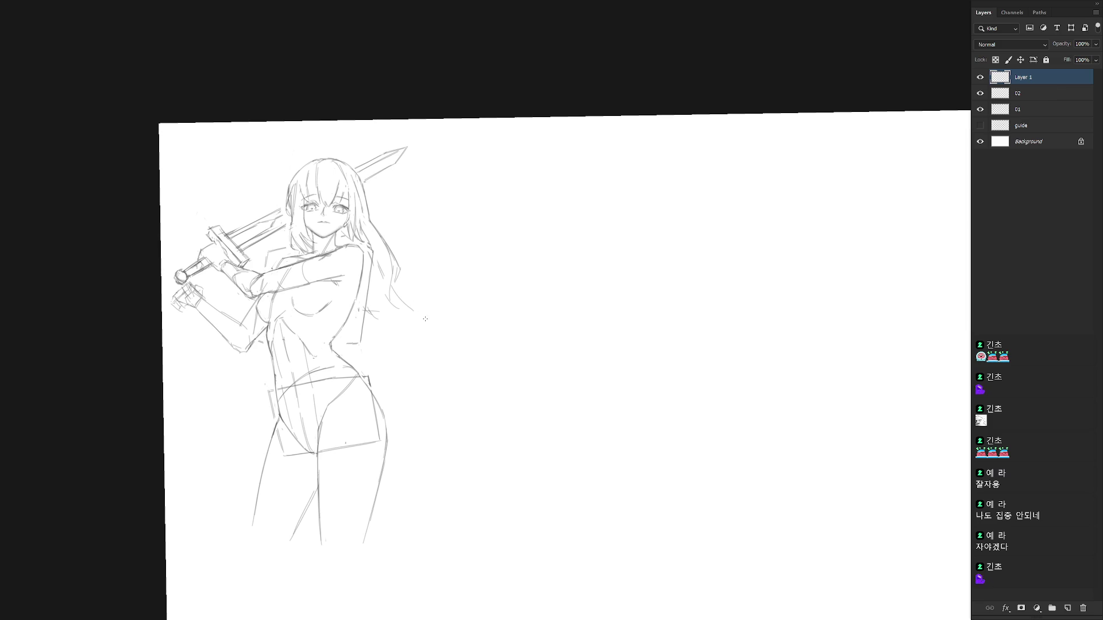
pyautogui.press('F6')
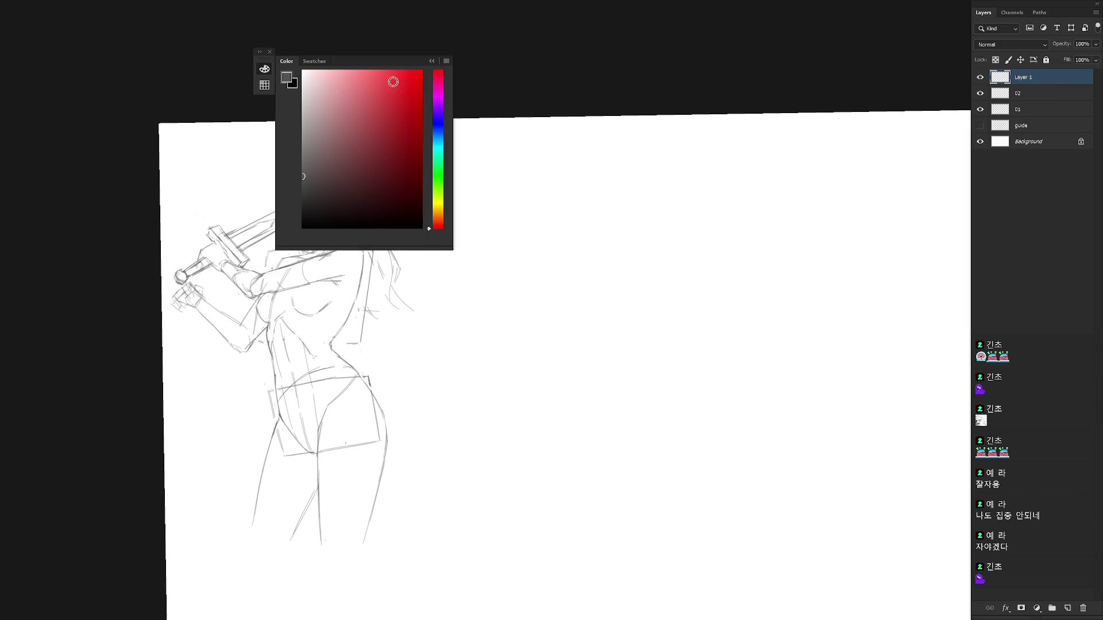
pyautogui.click(398, 70)
# - Choose the Draw 02 brush preset, hide the panels and set a custom pasteboard colour
pyautogui.rightClick(559, 274)
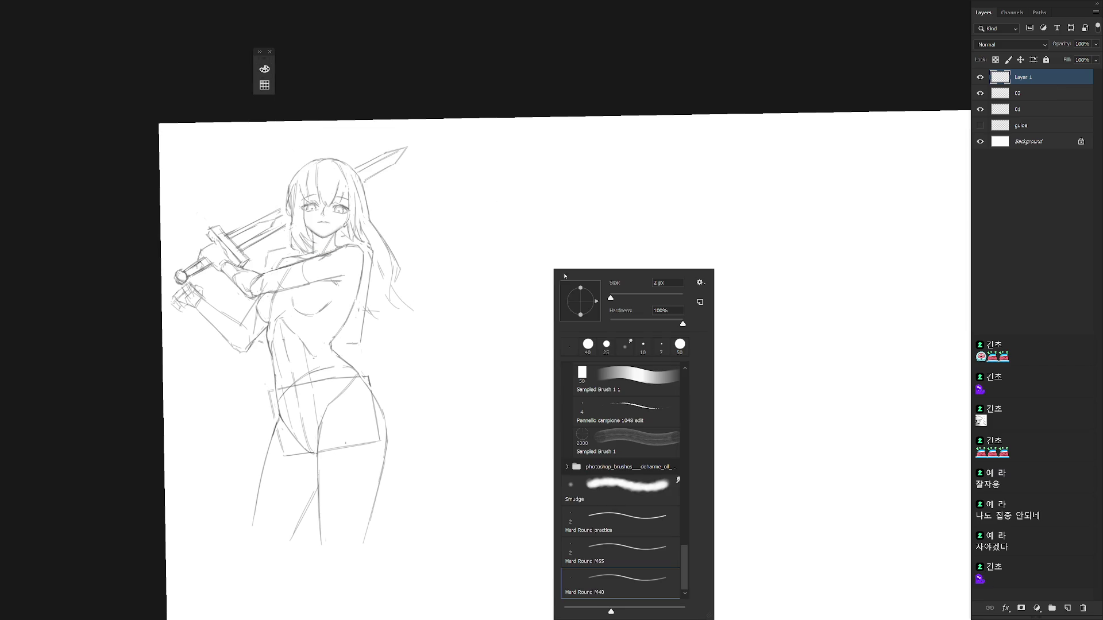
pyautogui.scroll(10, 684, 401)
pyautogui.click(648, 512)
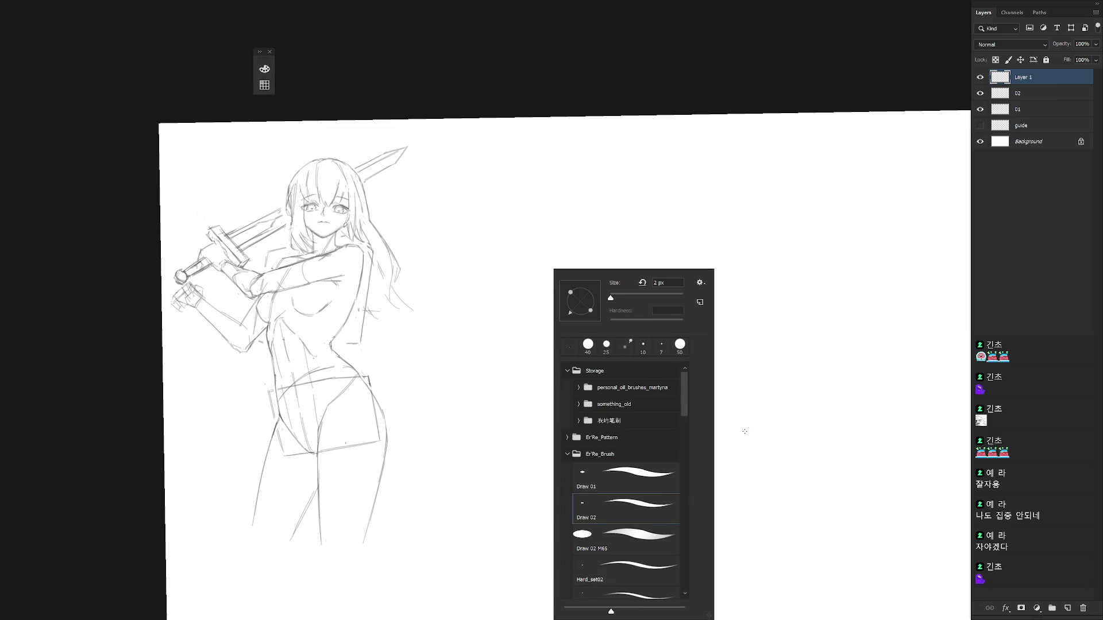
pyautogui.click(1042, 81)
pyautogui.press('Tab')
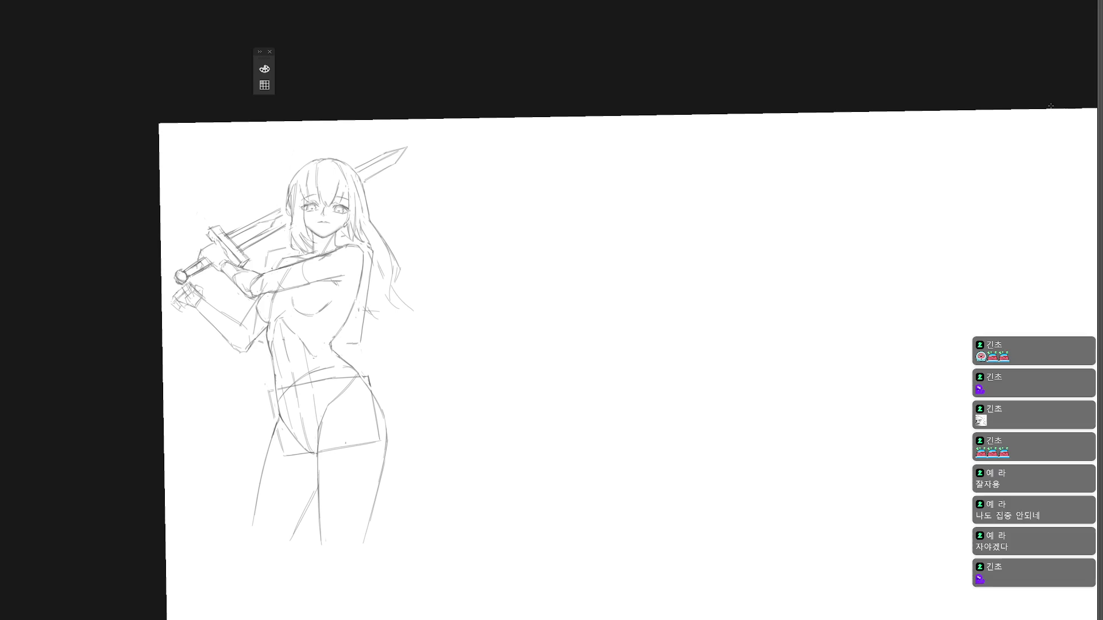
pyautogui.rightClick(647, 69)
pyautogui.click(690, 122)
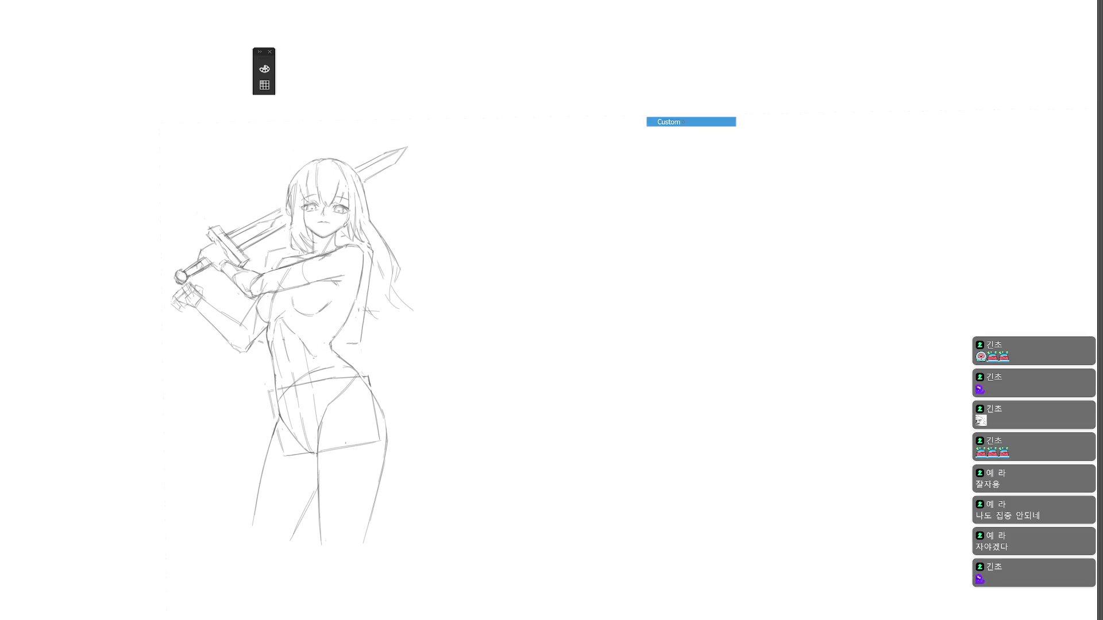
# - Zoom in, enlarge the brush and letter 'THX FOR' beside the girl's head
pyautogui.click(435, 336)
pyautogui.moveTo(435, 335); pyautogui.dragTo(634, 370)
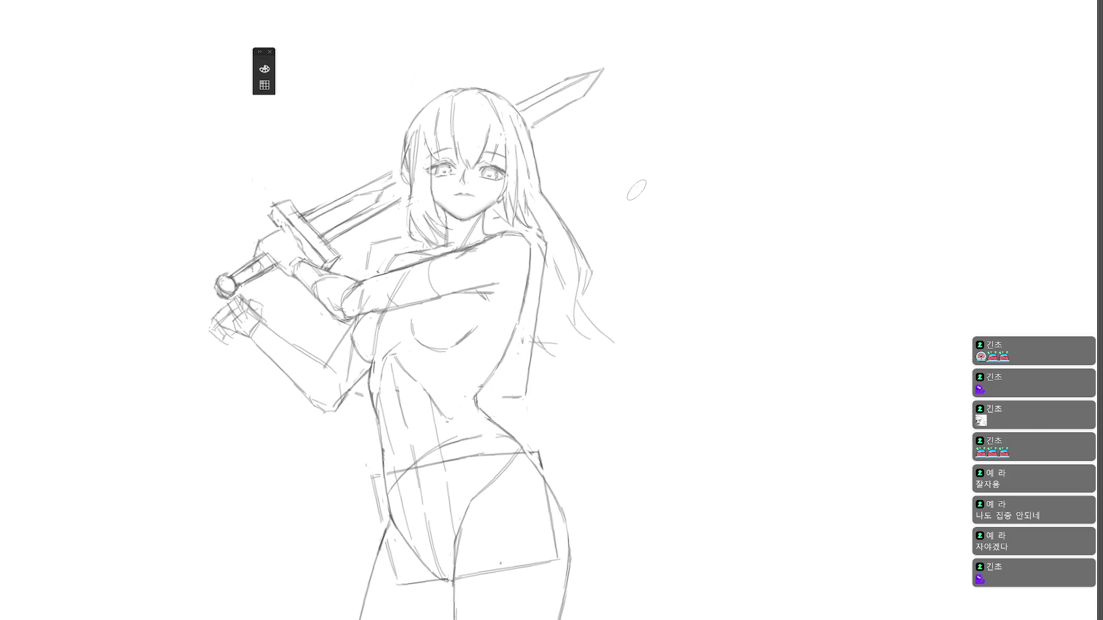
pyautogui.moveTo(636, 190)
pyautogui.mouseDown()
pyautogui.moveTo(607, 232)
pyautogui.moveTo(631, 231)
pyautogui.mouseUp()
pyautogui.moveTo(636, 217); pyautogui.dragTo(655, 216)
pyautogui.moveTo(657, 200)
pyautogui.mouseDown()
pyautogui.moveTo(651, 230)
pyautogui.moveTo(679, 228)
pyautogui.moveTo(653, 233)
pyautogui.mouseUp()
pyautogui.moveTo(710, 206)
pyautogui.mouseDown()
pyautogui.moveTo(735, 199)
pyautogui.moveTo(706, 234)
pyautogui.mouseUp()
pyautogui.moveTo(711, 218)
pyautogui.mouseDown()
pyautogui.moveTo(741, 204)
pyautogui.moveTo(774, 229)
pyautogui.moveTo(753, 234)
pyautogui.mouseUp()
# - Letter the second line 'WATCHING!' with its exclamation mark
pyautogui.moveTo(610, 257)
pyautogui.mouseDown()
pyautogui.moveTo(617, 292)
pyautogui.moveTo(641, 258)
pyautogui.moveTo(664, 290)
pyautogui.moveTo(660, 275)
pyautogui.mouseUp()
pyautogui.moveTo(656, 252)
pyautogui.mouseDown()
pyautogui.moveTo(680, 248)
pyautogui.moveTo(665, 290)
pyautogui.mouseUp()
pyautogui.moveTo(700, 250)
pyautogui.mouseDown()
pyautogui.moveTo(686, 289)
pyautogui.moveTo(719, 293)
pyautogui.moveTo(726, 269)
pyautogui.mouseUp()
pyautogui.moveTo(745, 250)
pyautogui.mouseDown()
pyautogui.moveTo(762, 285)
pyautogui.moveTo(781, 282)
pyautogui.mouseUp()
pyautogui.moveTo(805, 233); pyautogui.dragTo(792, 278)
pyautogui.click(788, 288)
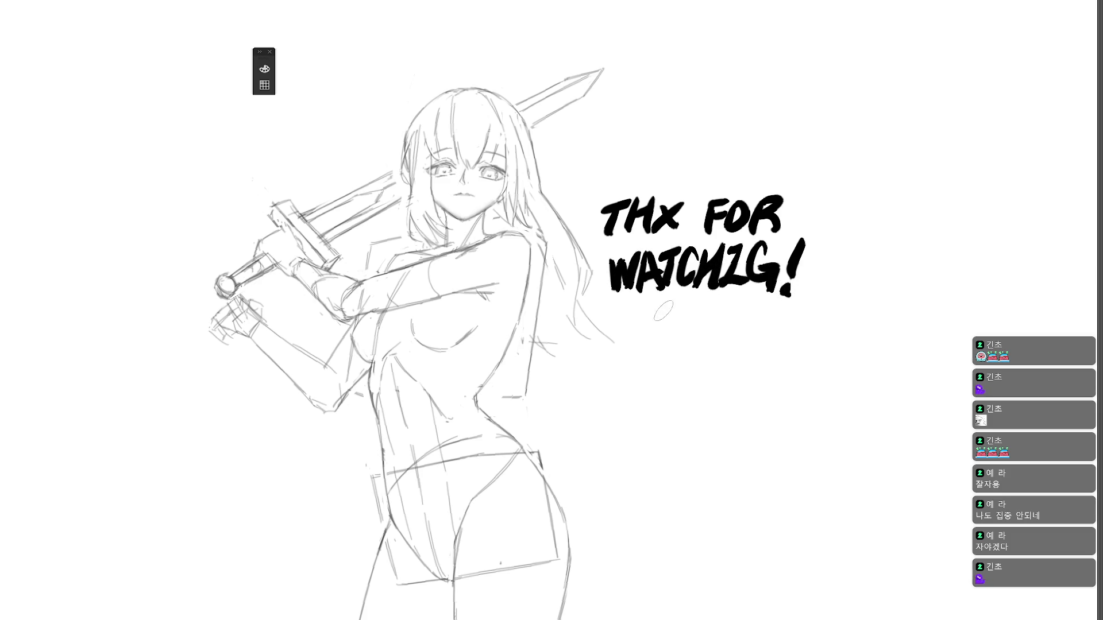
# - Letter 'BYE!' on a third line and start a G below it
pyautogui.moveTo(635, 316)
pyautogui.mouseDown()
pyautogui.moveTo(626, 352)
pyautogui.moveTo(670, 336)
pyautogui.moveTo(661, 355)
pyautogui.mouseUp()
pyautogui.moveTo(693, 321)
pyautogui.mouseDown()
pyautogui.moveTo(718, 316)
pyautogui.moveTo(715, 346)
pyautogui.mouseUp()
pyautogui.moveTo(738, 313); pyautogui.dragTo(730, 345)
pyautogui.click(724, 350)
pyautogui.moveTo(659, 372)
pyautogui.mouseDown()
pyautogui.moveTo(659, 412)
pyautogui.moveTo(668, 416)
pyautogui.moveTo(629, 414)
pyautogui.moveTo(664, 419)
pyautogui.mouseUp()
# - Undo the botched G, letter 'GN!' below BYE!, and try a doodle mark beside BYE!
pyautogui.hotkey('ctrl', 'z')
pyautogui.hotkey('ctrl', 'z')
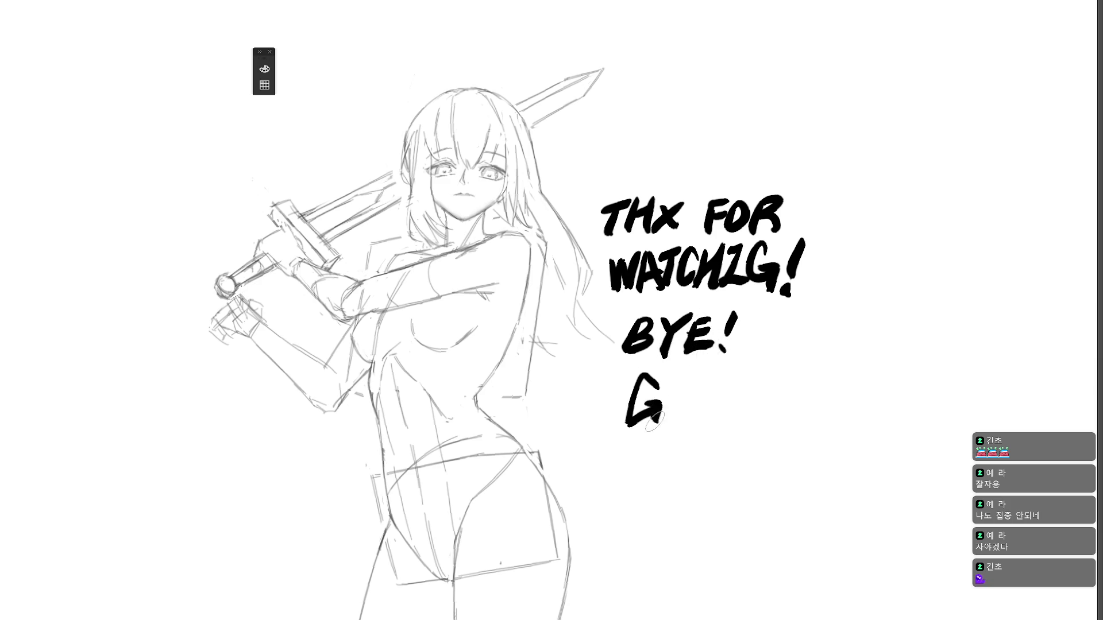
pyautogui.hotkey('ctrl', 'z')
pyautogui.hotkey('ctrl', 'z')
pyautogui.moveTo(657, 380)
pyautogui.mouseDown()
pyautogui.moveTo(638, 417)
pyautogui.moveTo(698, 418)
pyautogui.mouseUp()
pyautogui.moveTo(723, 371); pyautogui.dragTo(715, 400)
pyautogui.click(714, 411)
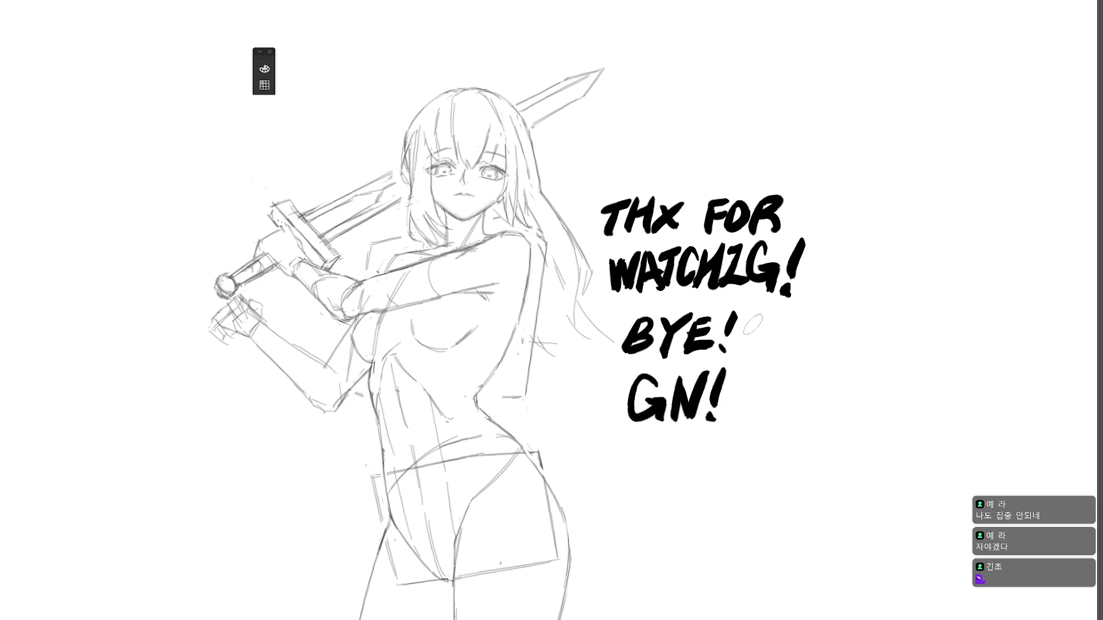
pyautogui.moveTo(784, 333)
pyautogui.mouseDown()
pyautogui.moveTo(789, 348)
pyautogui.moveTo(774, 347)
pyautogui.moveTo(805, 340)
pyautogui.moveTo(815, 349)
pyautogui.moveTo(803, 346)
pyautogui.moveTo(793, 368)
pyautogui.moveTo(782, 355)
pyautogui.moveTo(808, 351)
pyautogui.moveTo(797, 366)
pyautogui.moveTo(763, 361)
pyautogui.mouseUp()
pyautogui.hotkey('ctrl', 'z')
# - Paint red blush marks under the face doodle, then two black ears and a darker right edge
pyautogui.moveTo(768, 355); pyautogui.dragTo(768, 360)
pyautogui.moveTo(773, 355); pyautogui.dragTo(818, 359)
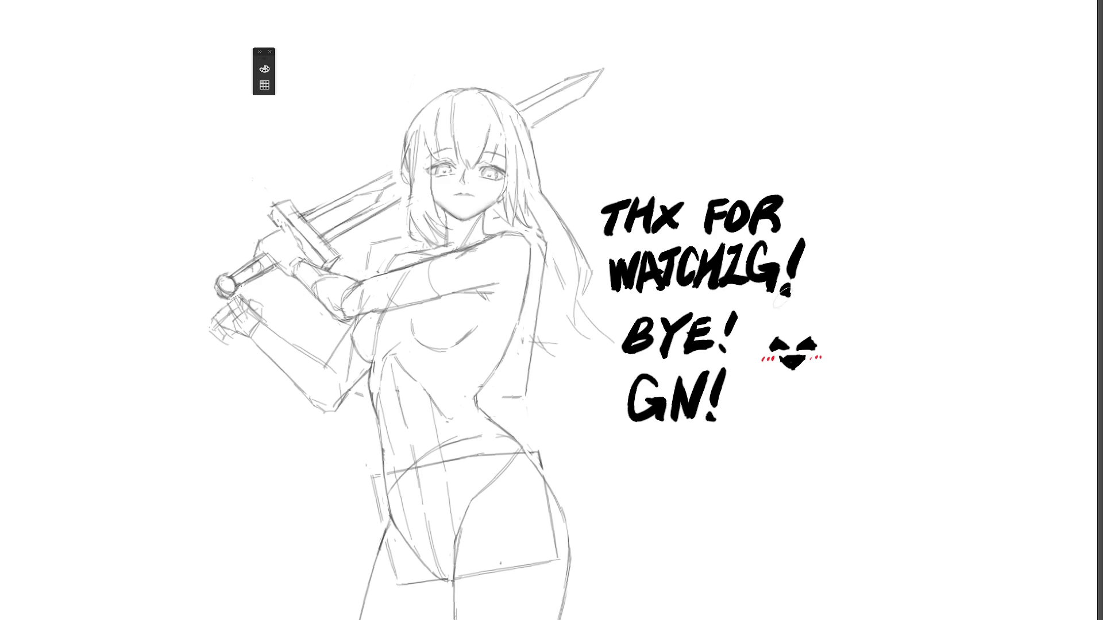
pyautogui.moveTo(760, 324); pyautogui.dragTo(764, 328)
pyautogui.moveTo(800, 331)
pyautogui.mouseDown()
pyautogui.moveTo(829, 330)
pyautogui.moveTo(811, 321)
pyautogui.mouseUp()
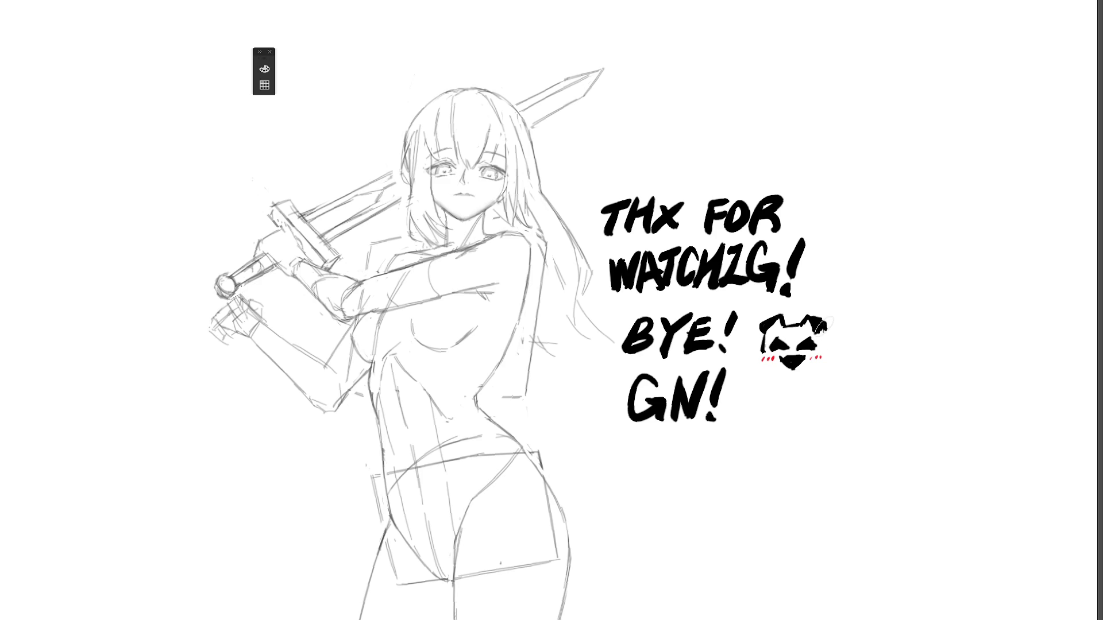
pyautogui.moveTo(824, 327); pyautogui.dragTo(827, 362)
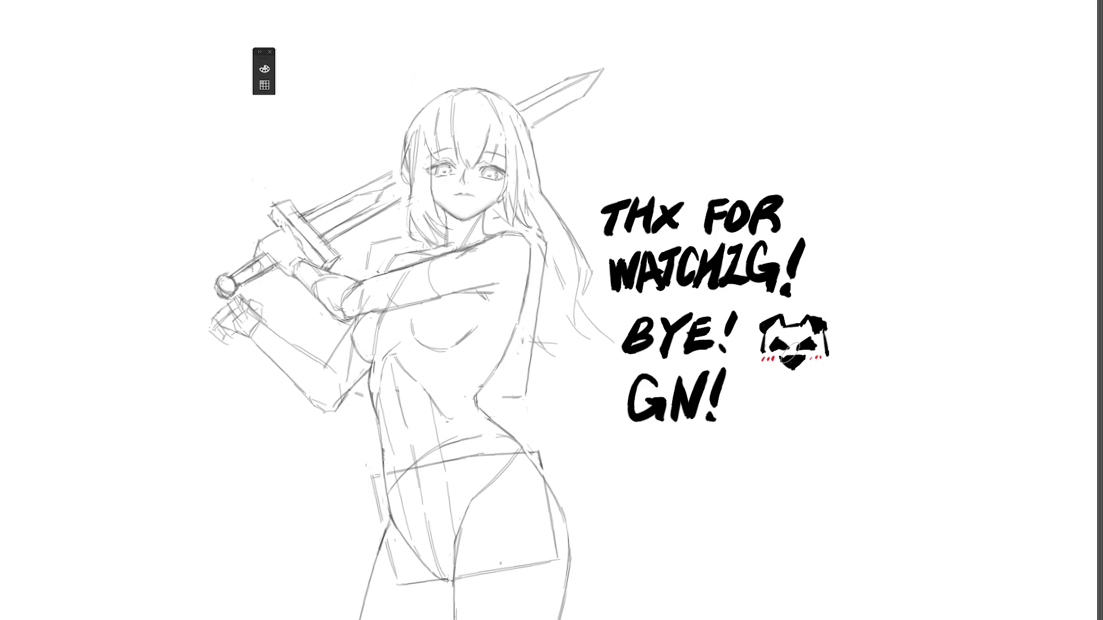